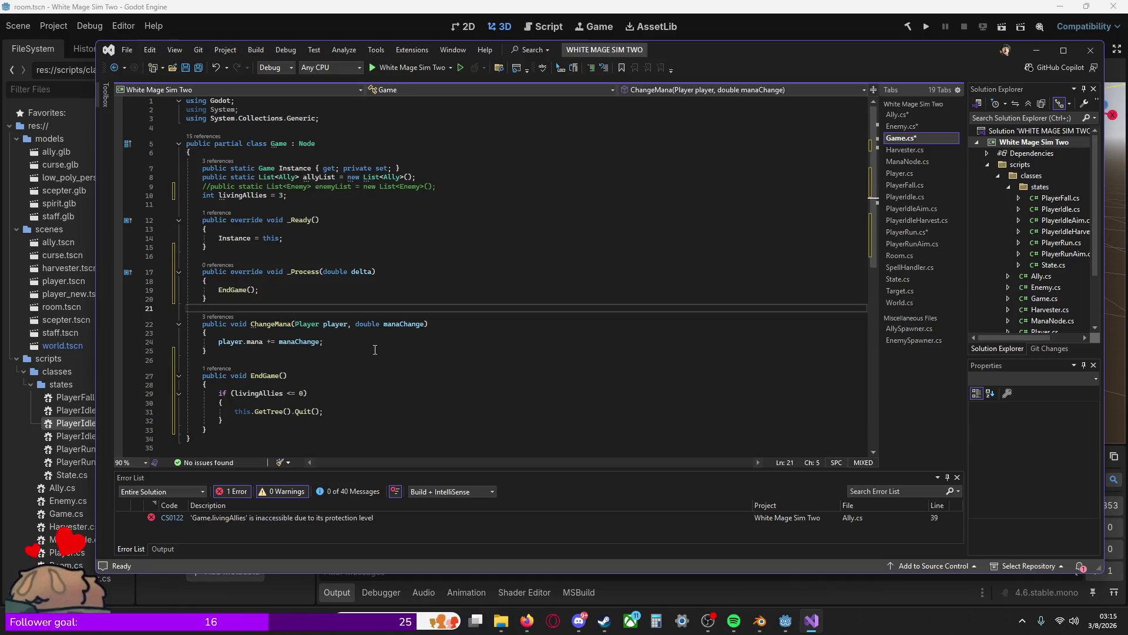
Step: Look over Game.cs's ChangeMana and _Ready code, then return to the Godot editor showing room.tscn
left_click(363, 323)
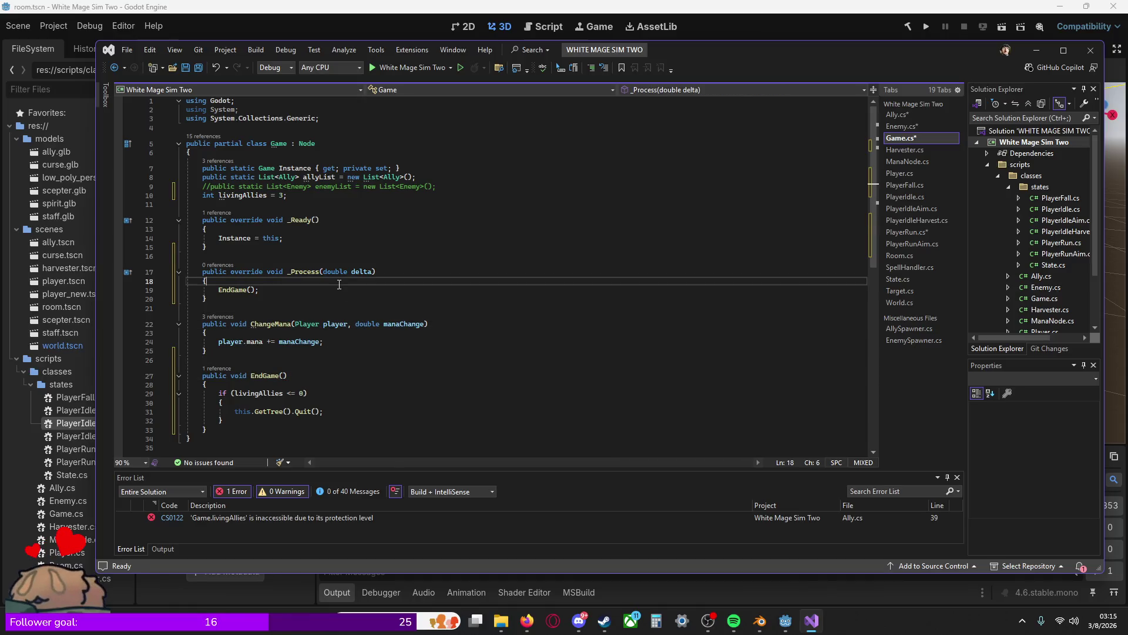
left_click(326, 230)
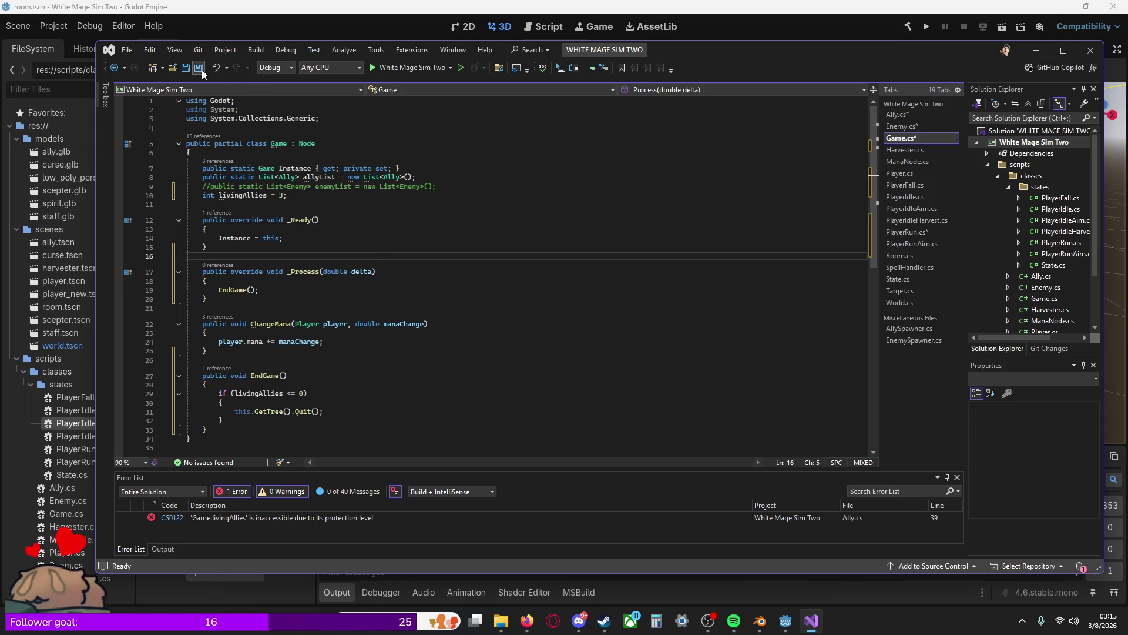
left_click(745, 36)
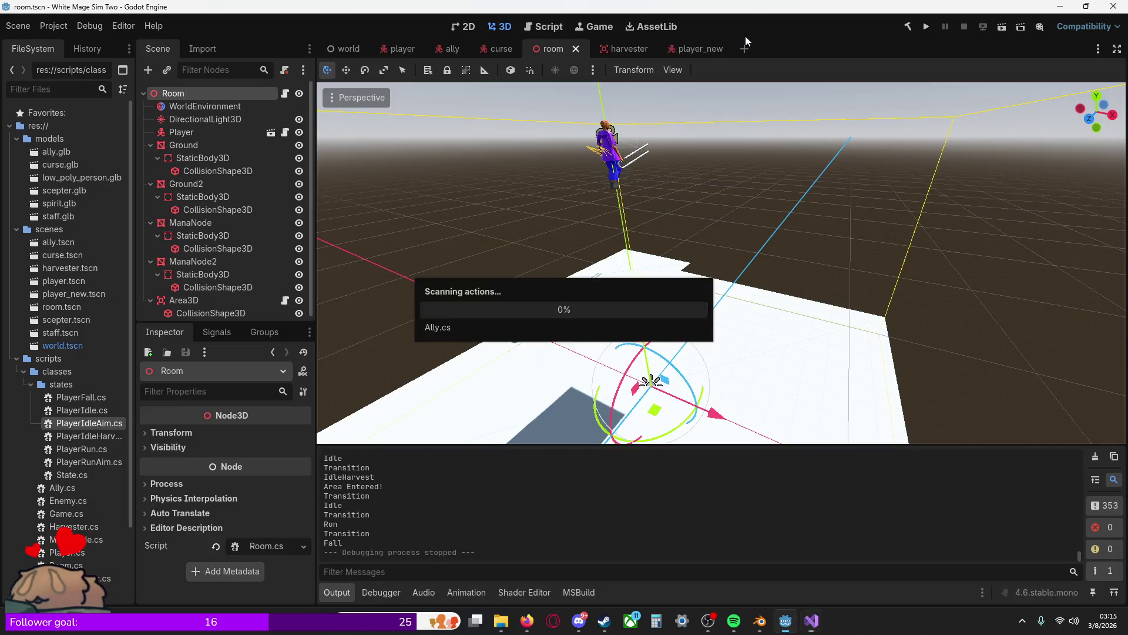
Step: Run the room scene, hit the livingAllies protection-level build error, and open Ally.cs at the failing line
left_click(1002, 26)
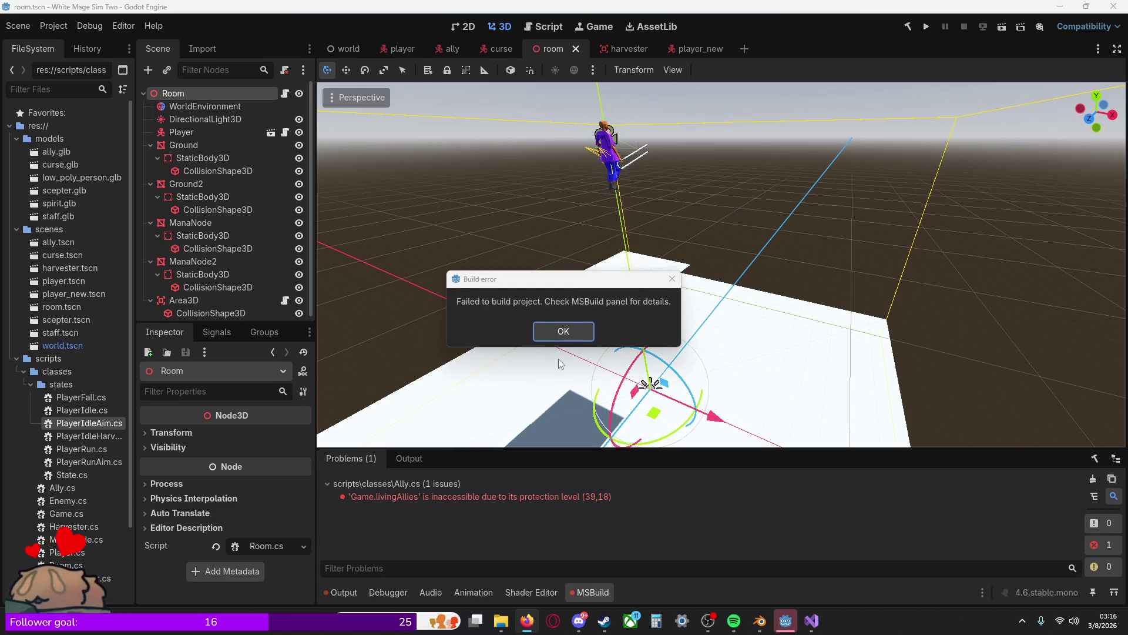
left_click(563, 331)
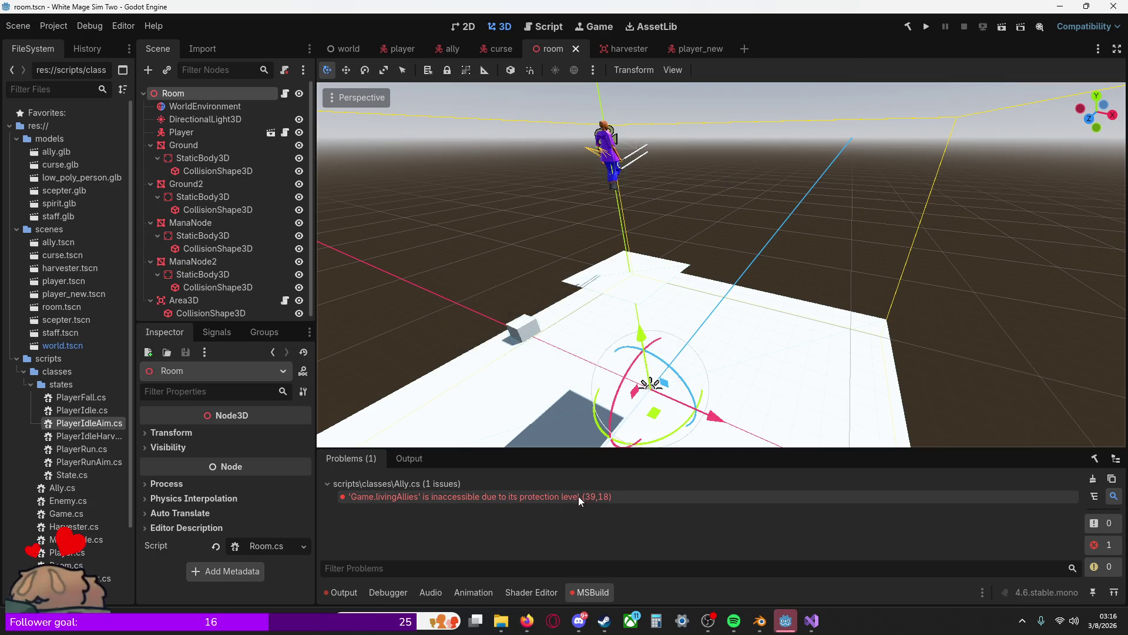
double_click(578, 496)
key("ctrl+z")
Step: Review Ally.cs's targetEnemy and _Process movement code, then open Game.cs
left_click(288, 312)
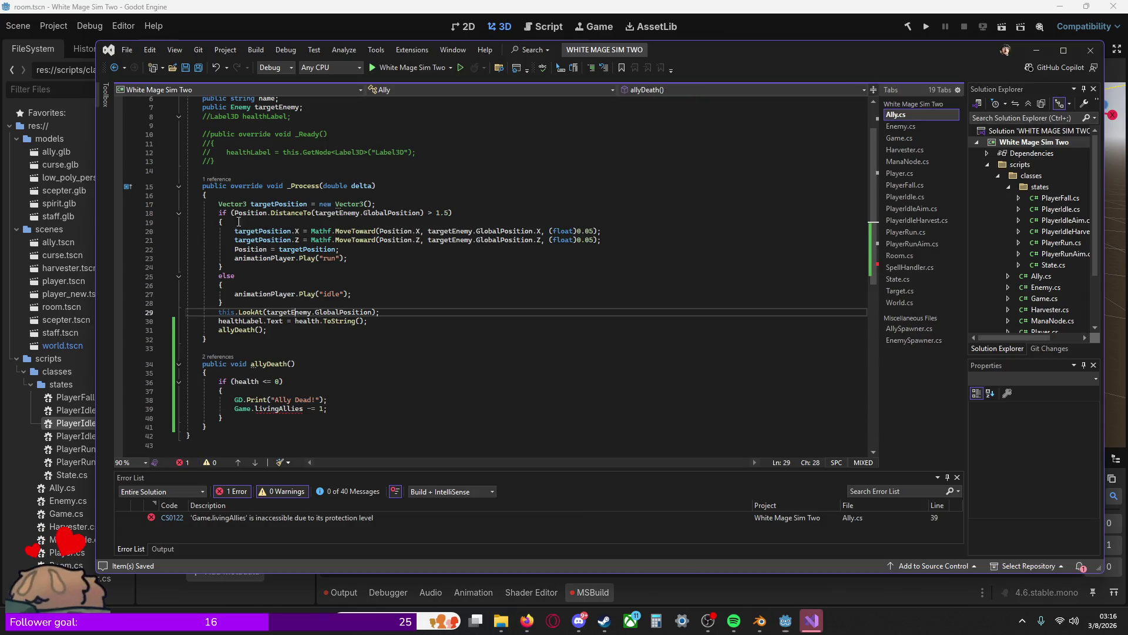
left_click(246, 195)
scroll(246, 195, "up", 1)
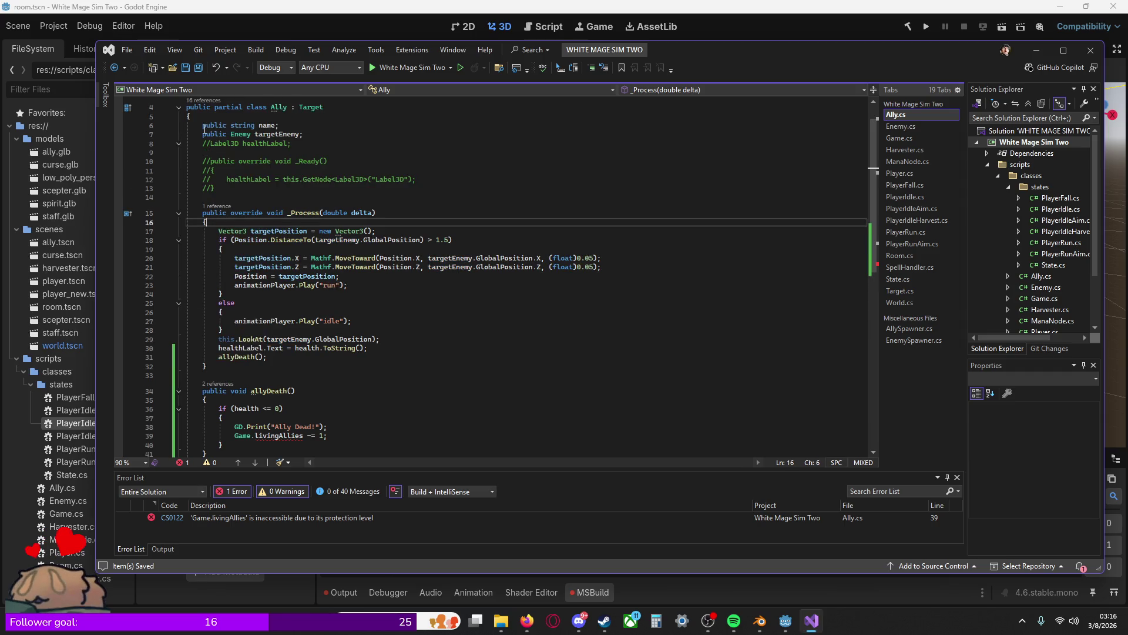
left_click(260, 267)
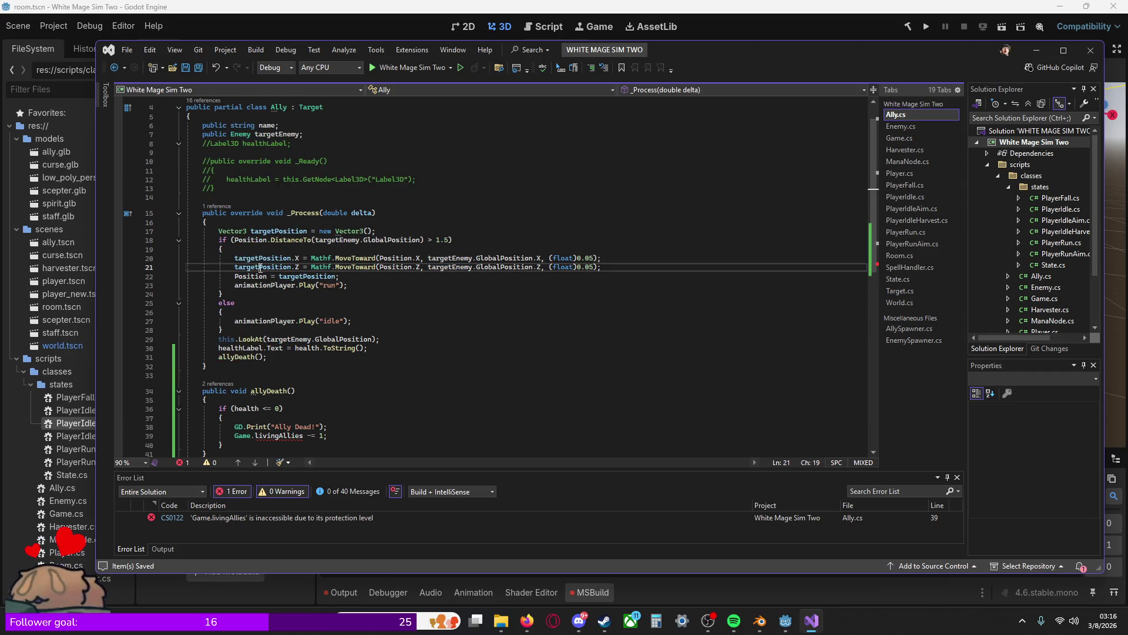
left_click(898, 203)
left_click(905, 161)
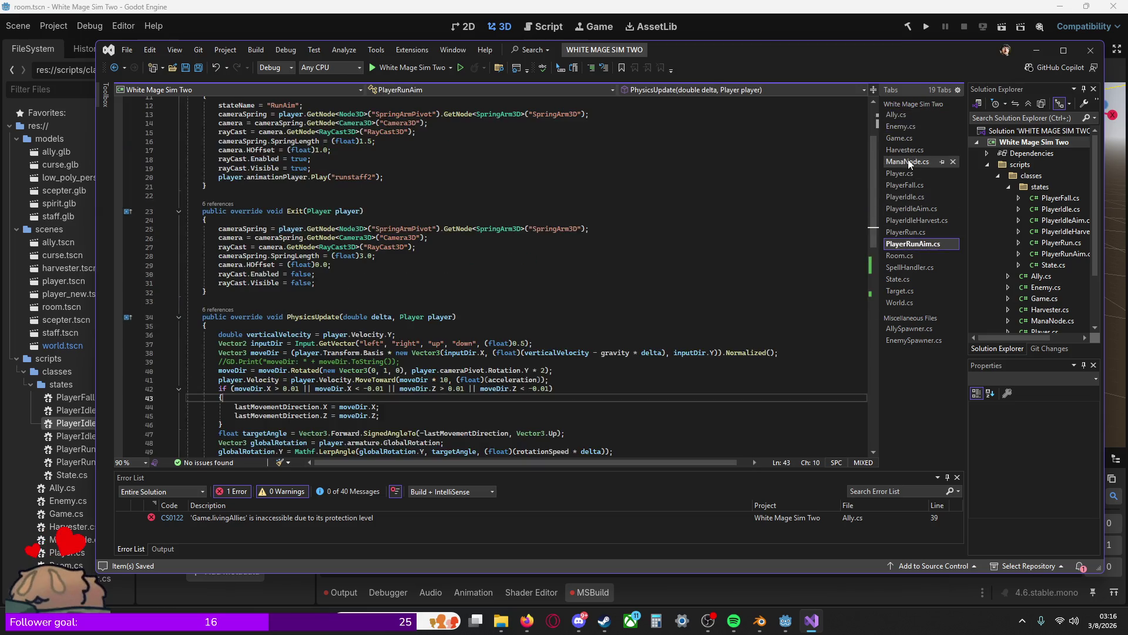
left_click(906, 139)
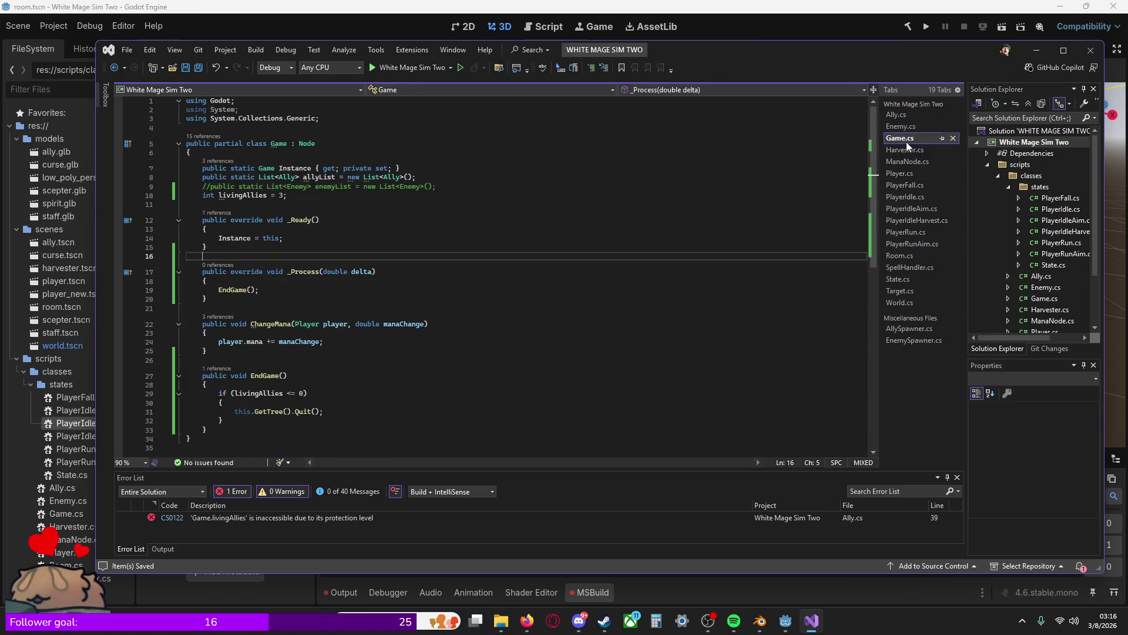
Step: Change the declaration to 'public static int livingAllies = 3;' in Game.cs and save it
left_click(204, 197)
type("publ")
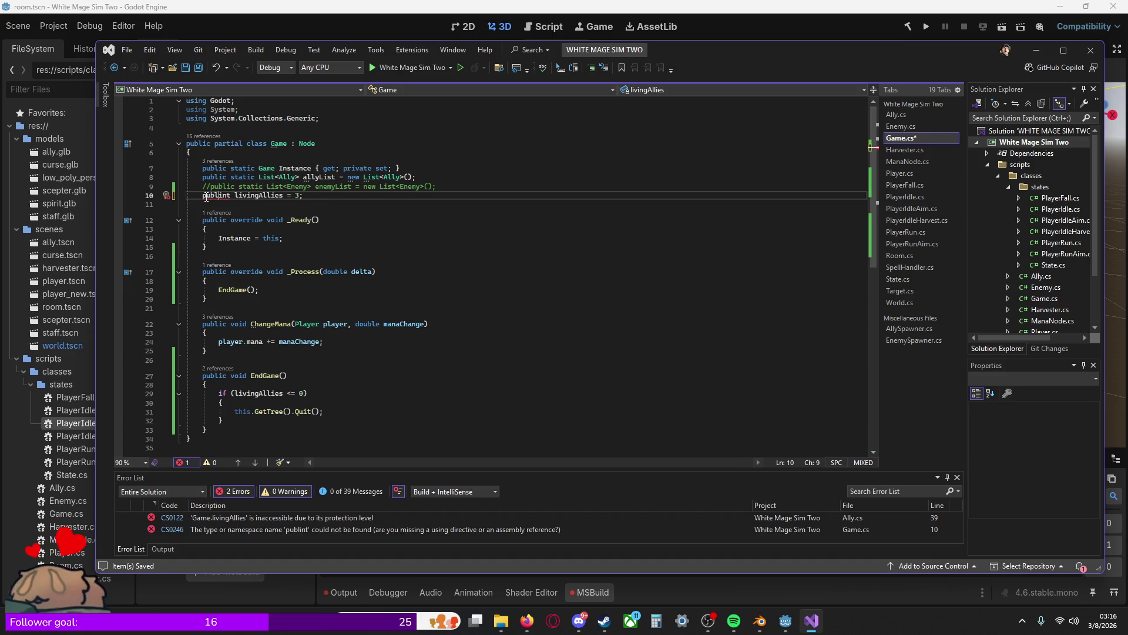
type("ic stati")
type("c")
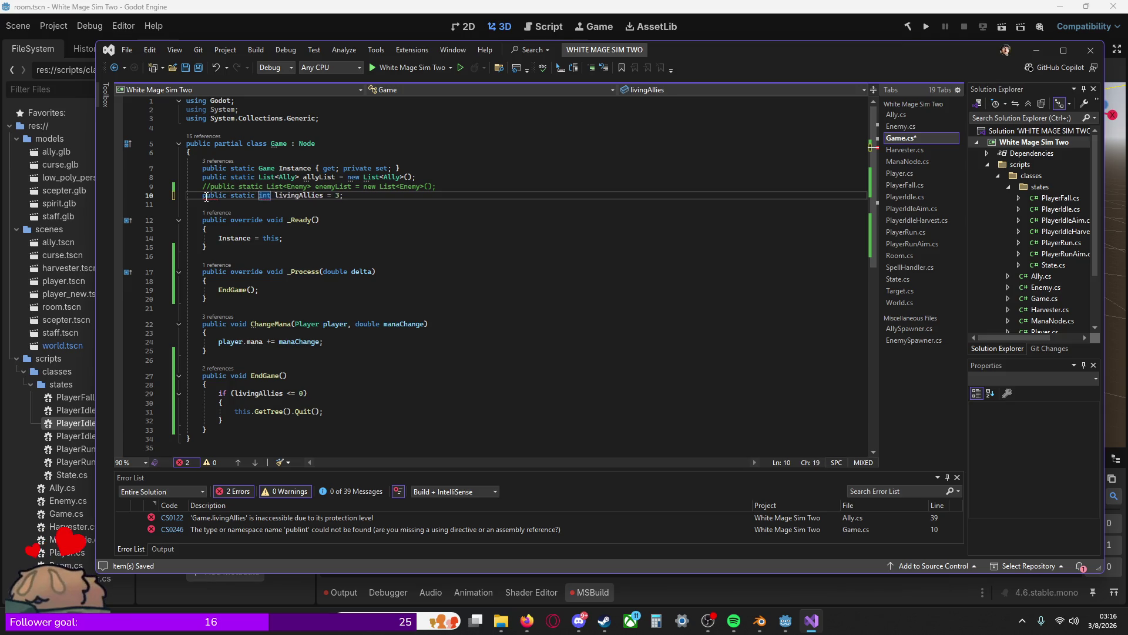
left_click(205, 298)
left_click(275, 204)
left_click(285, 238)
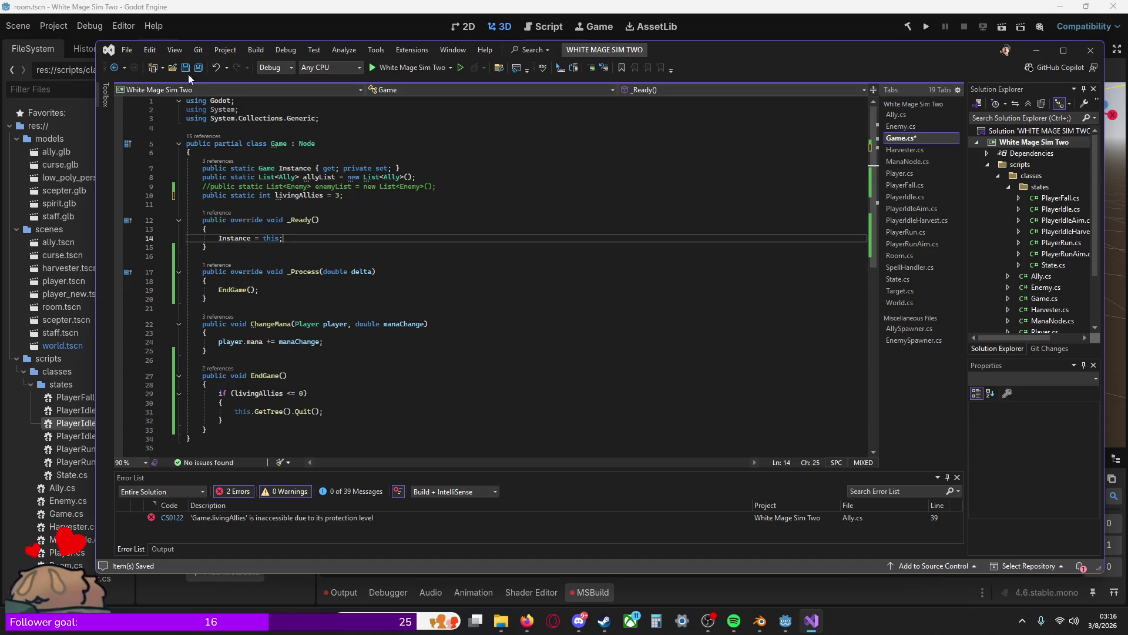
left_click(199, 67)
Step: Build and run the room scene, then stop it once the log shows repeated 'Ally Dead!' lines
left_click(750, 27)
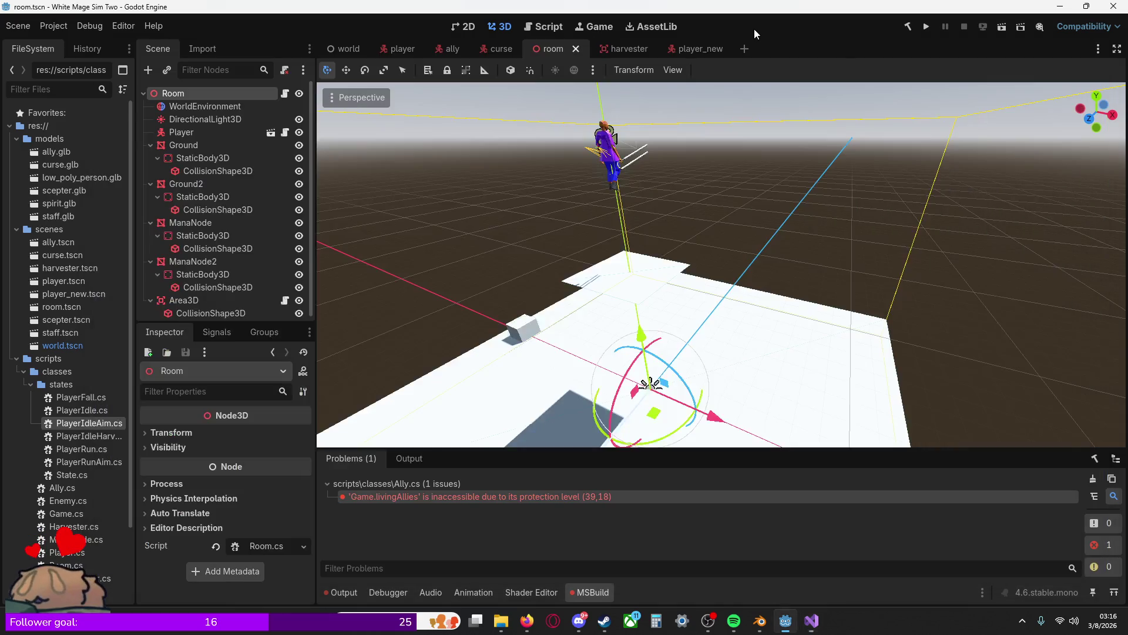
left_click(1000, 28)
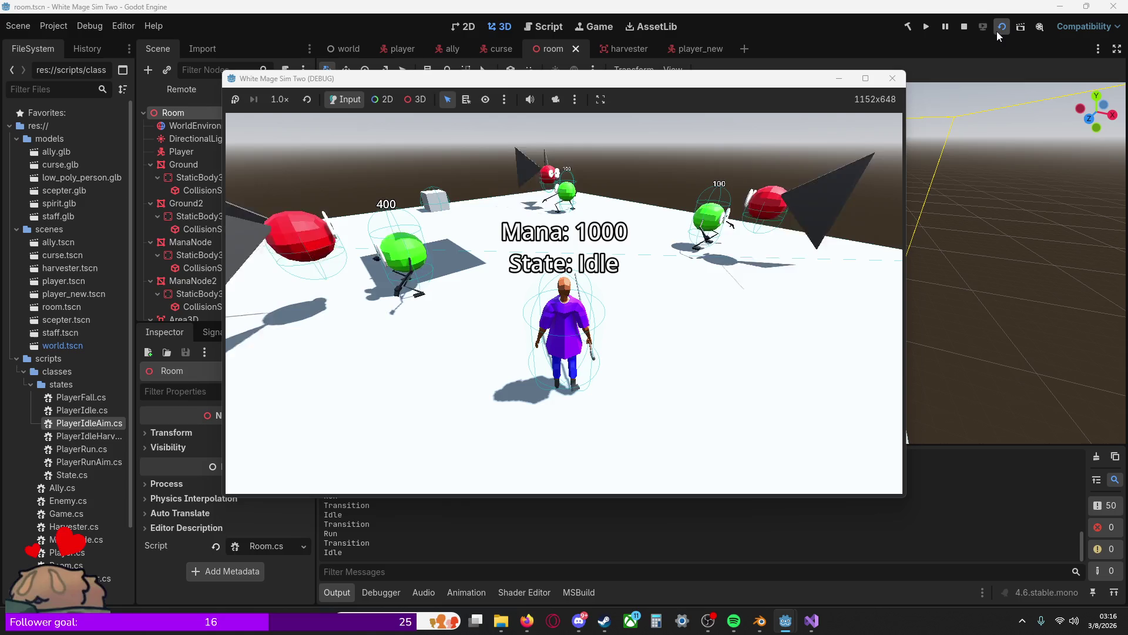
left_click(997, 37)
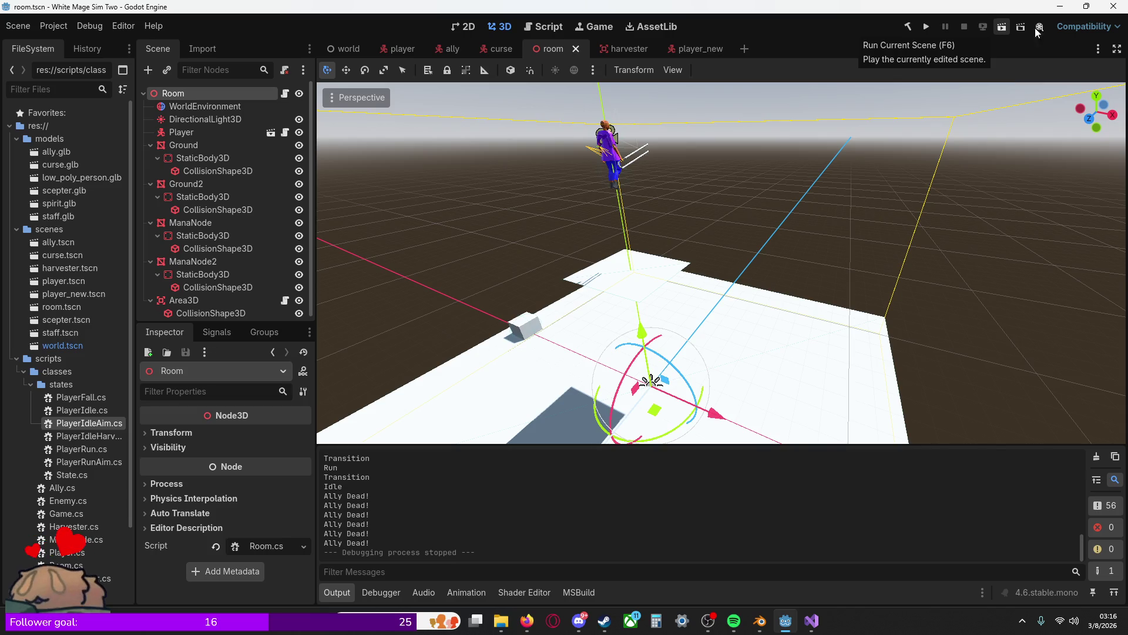
Step: Back in Visual Studio, review the _Ready and _Process methods
left_click(811, 621)
left_click(389, 360)
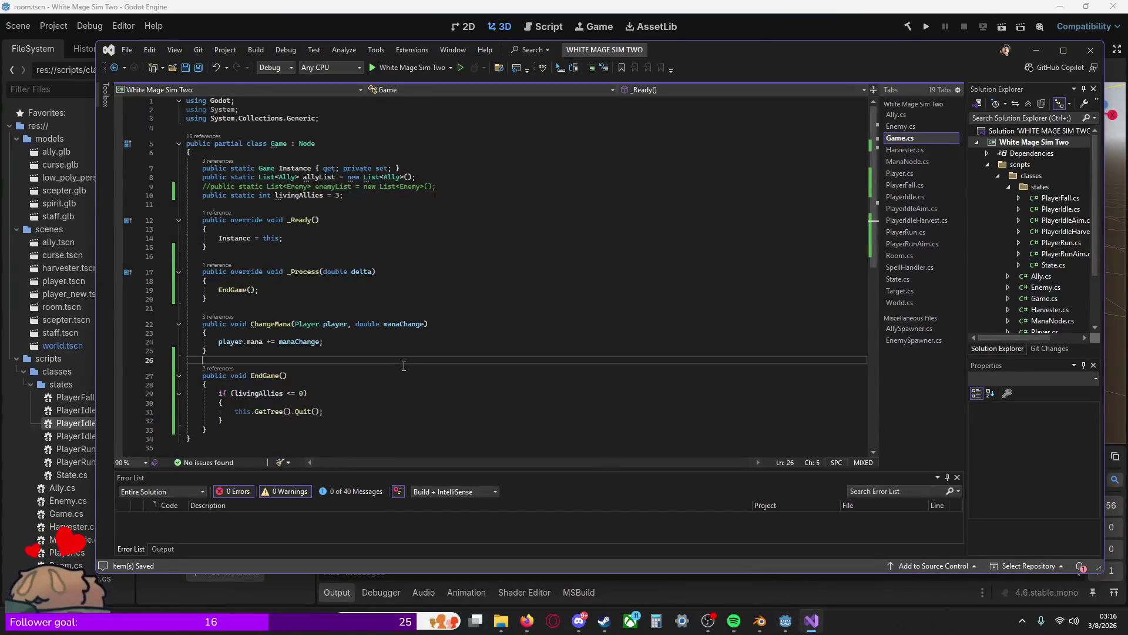
left_click(390, 290)
left_click(390, 247)
scroll(390, 271, "down", 1)
left_click(389, 324)
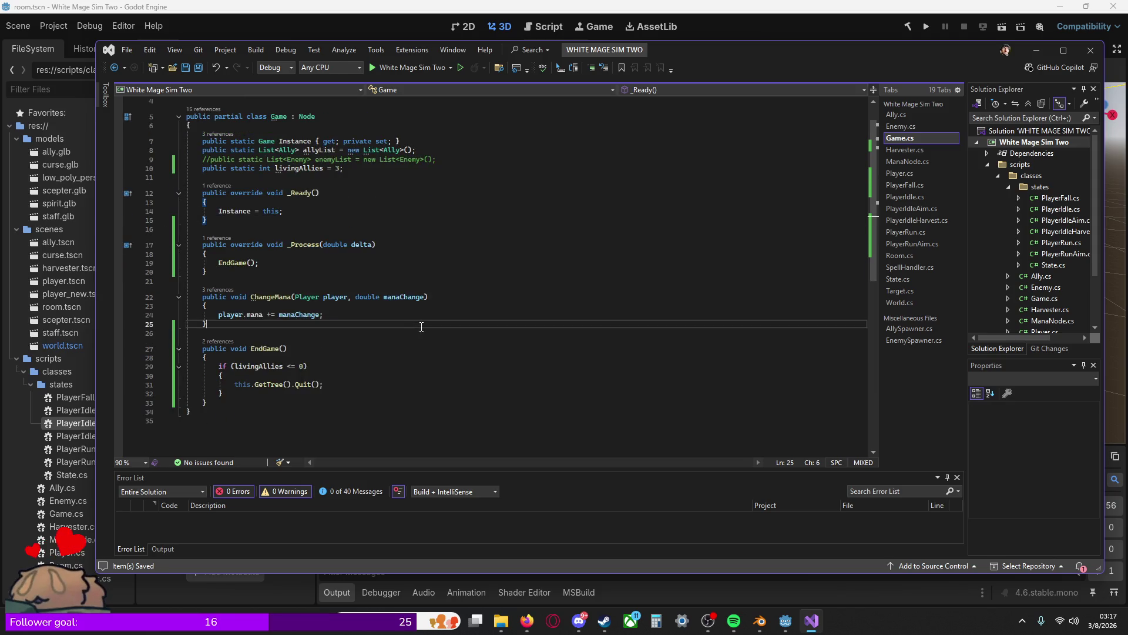
left_click(389, 254)
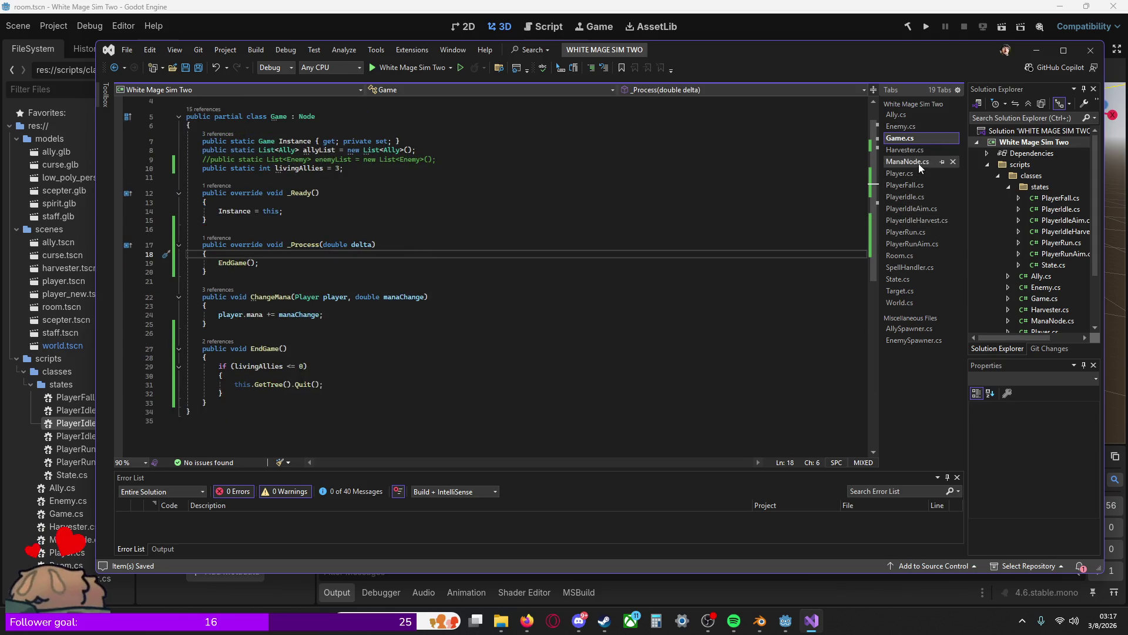
Step: Open Ally.cs and inspect allyDeath, which prints 'Ally Dead!' and decrements livingAllies when health <= 0
left_click(906, 116)
left_click(307, 402)
scroll(393, 325, "down", 3)
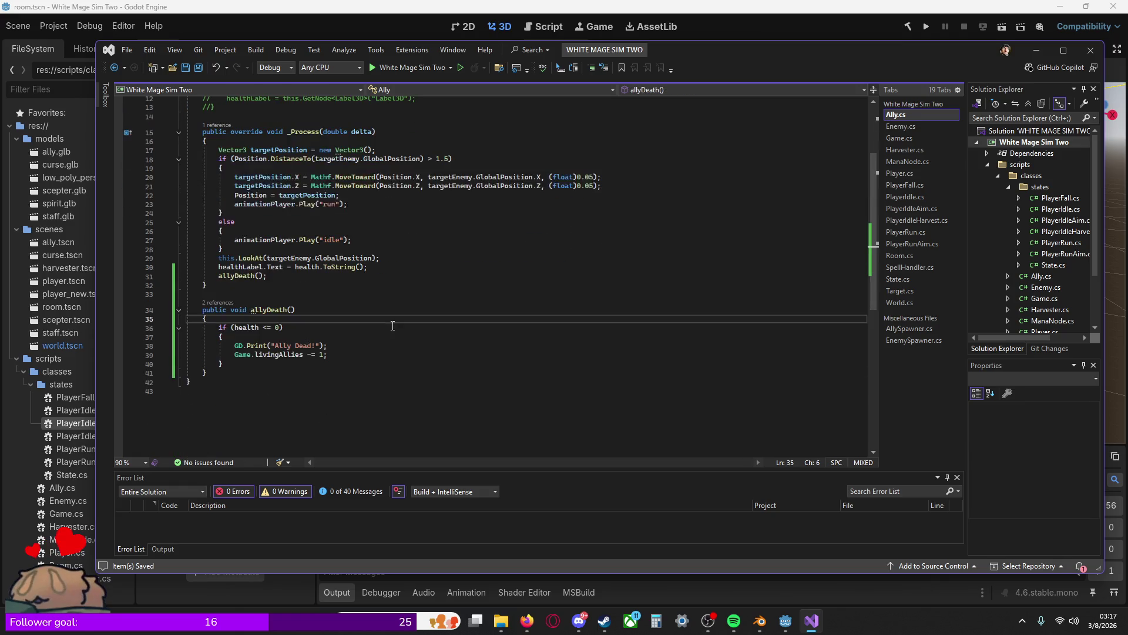
scroll(344, 314, "up", 1)
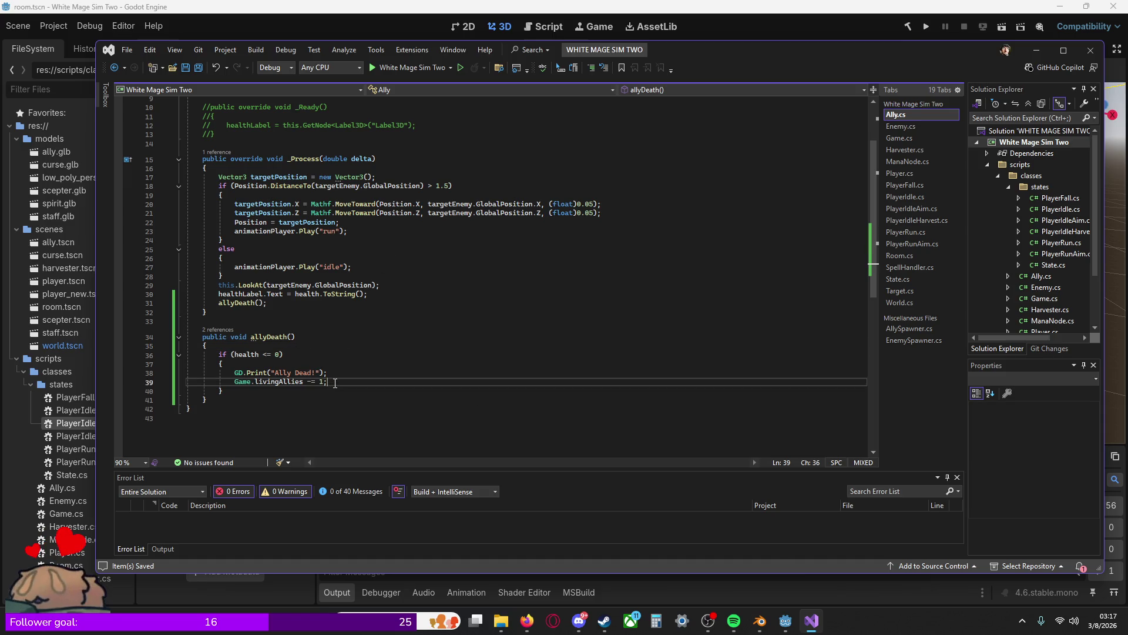
left_click(324, 340)
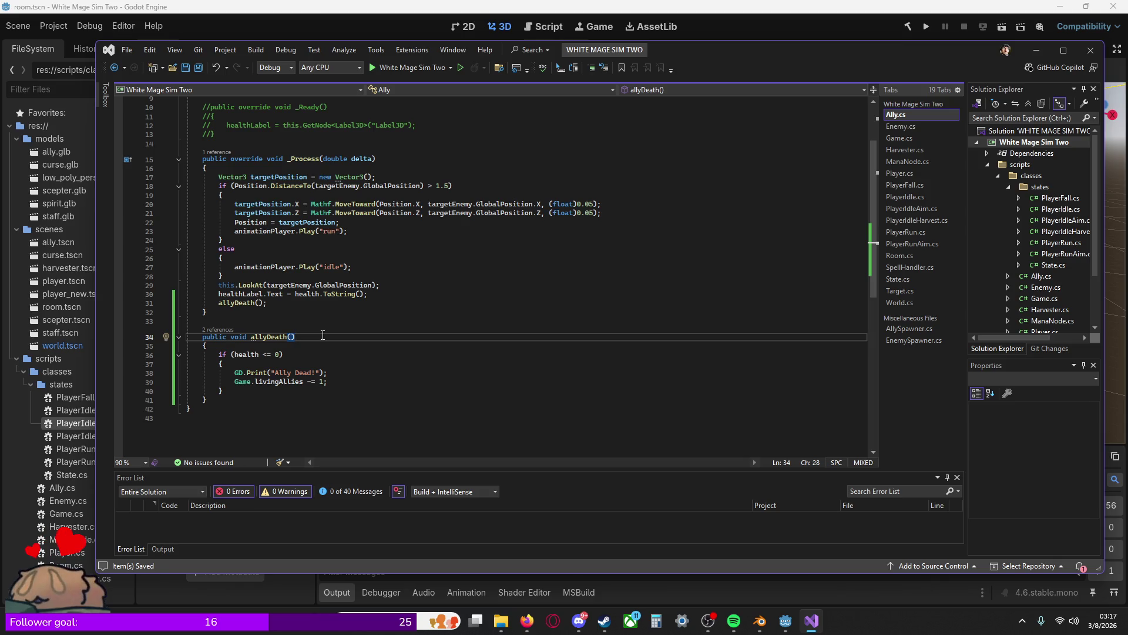
Step: Replace the commented-out healthLabel line in Ally.cs with 'public bool isDead = false;'
left_click(340, 390)
key("Up")
key("Up")
key("Up")
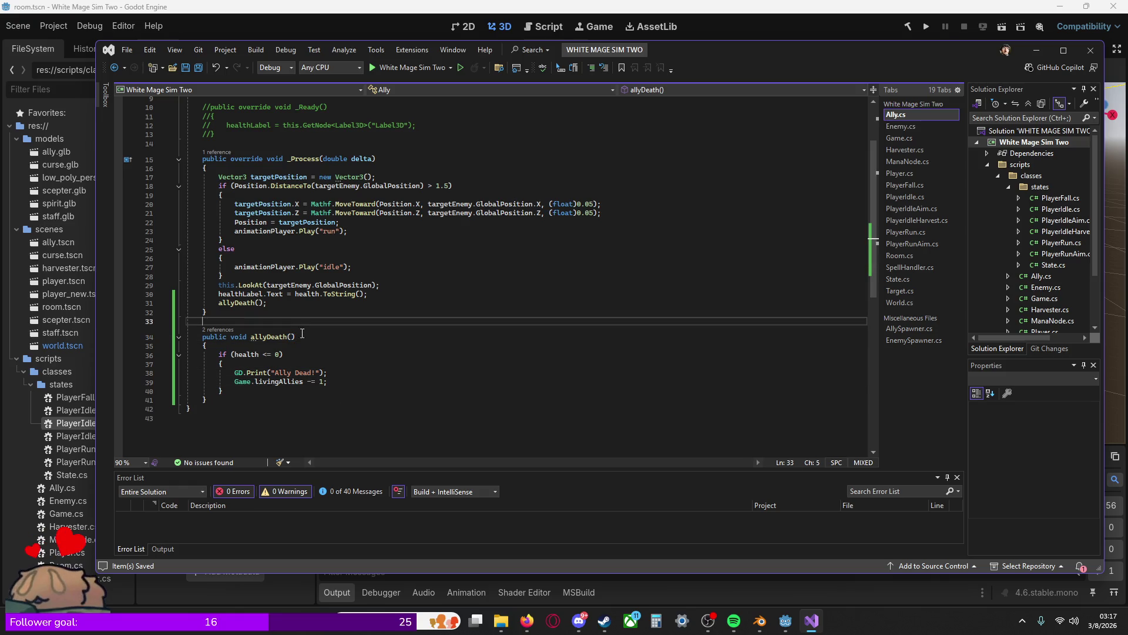
scroll(261, 345, "up", 3)
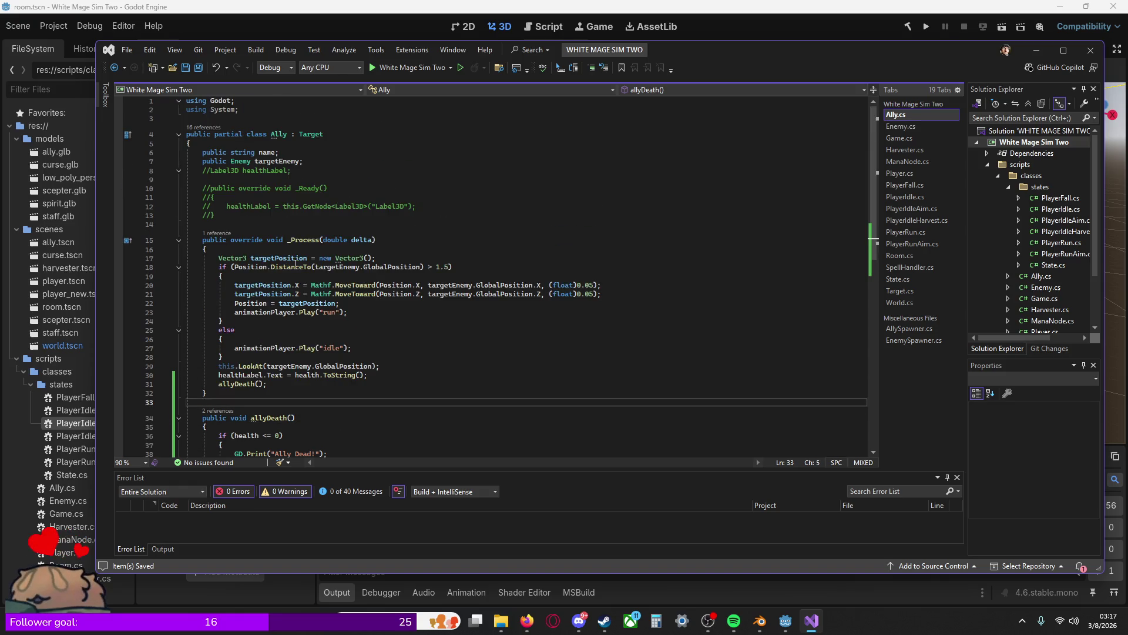
left_click(308, 172)
key("Down")
key("Down")
key("Down")
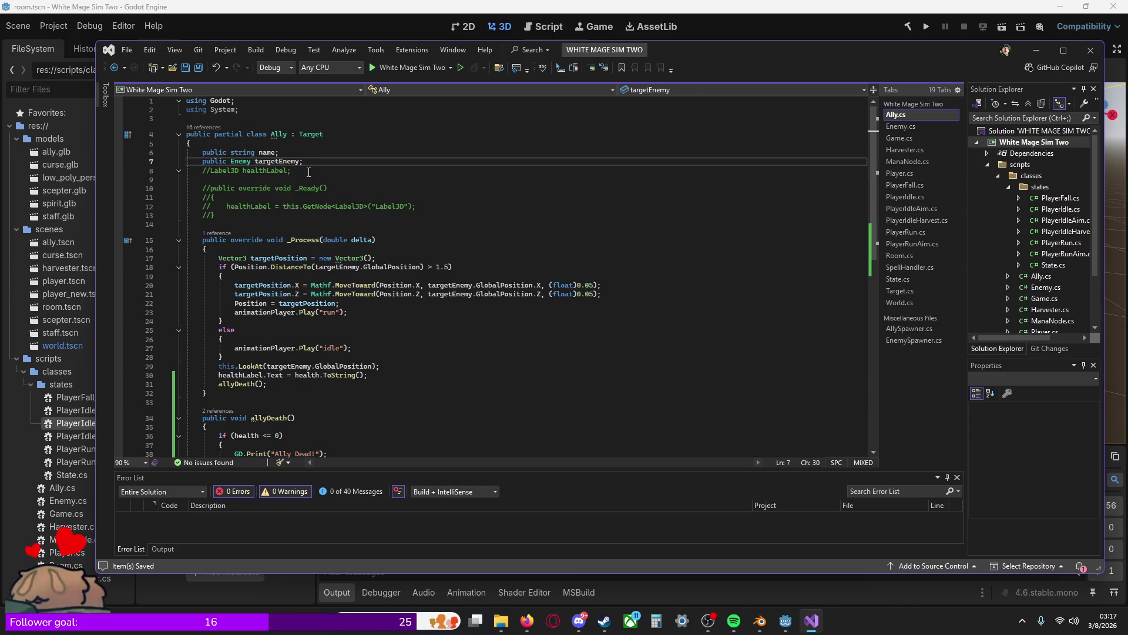
left_click(301, 174)
left_click_drag(292, 171, 203, 172)
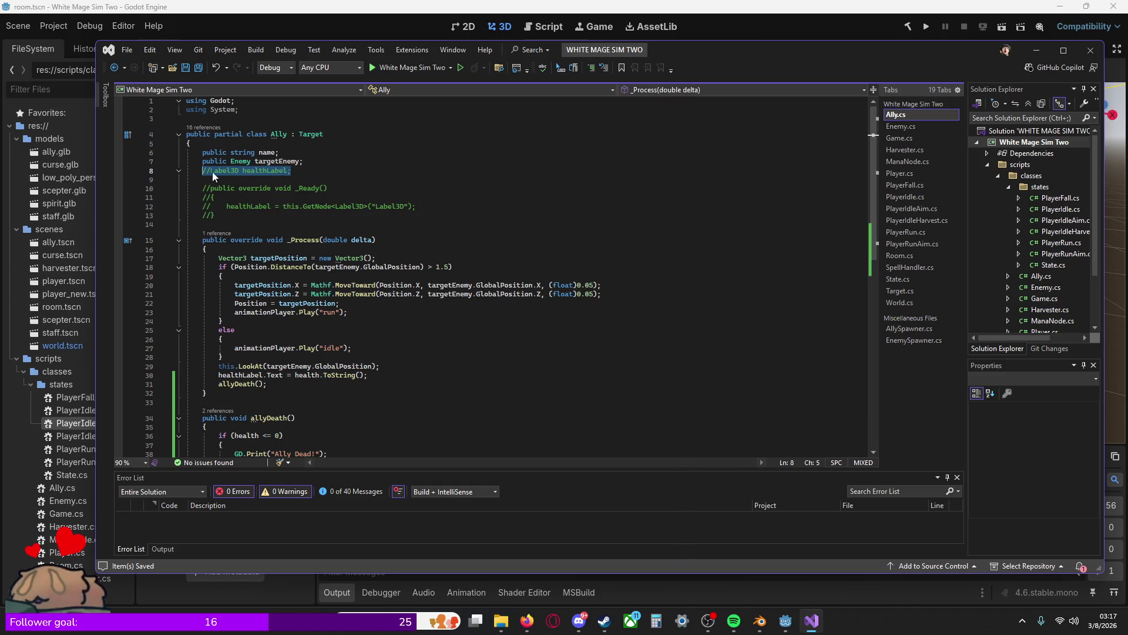
type("public ")
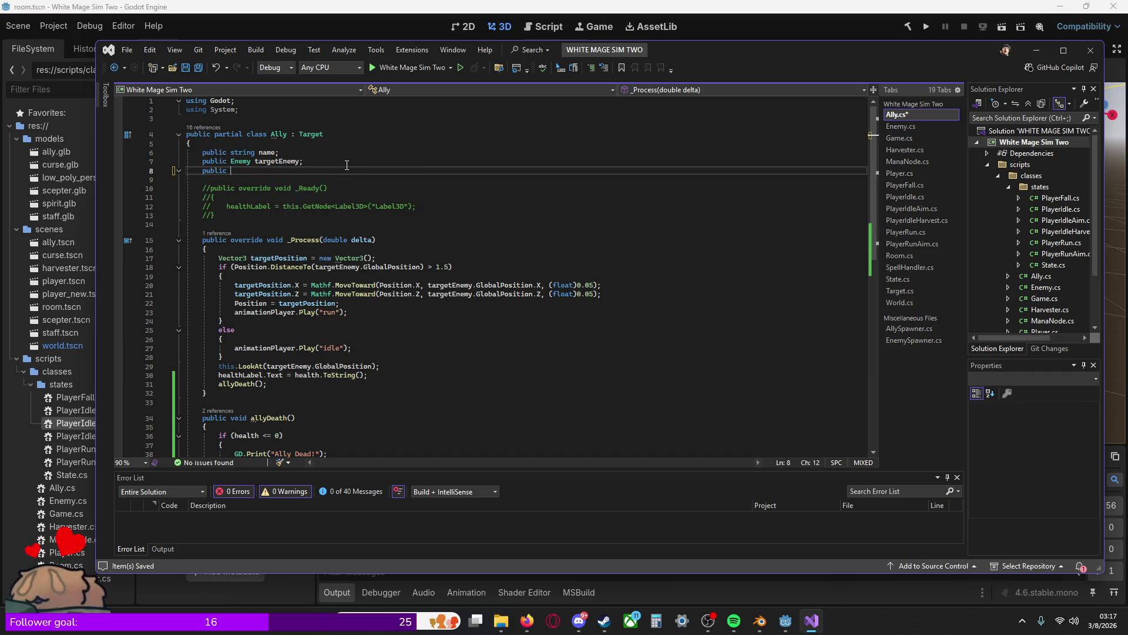
type("bool ")
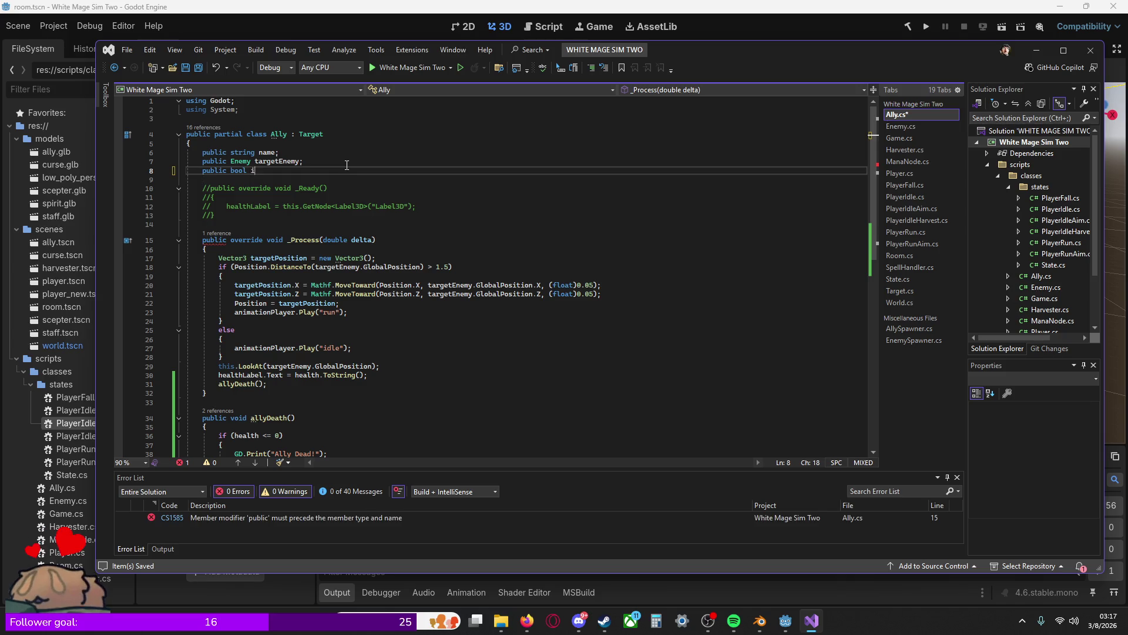
type("isDead")
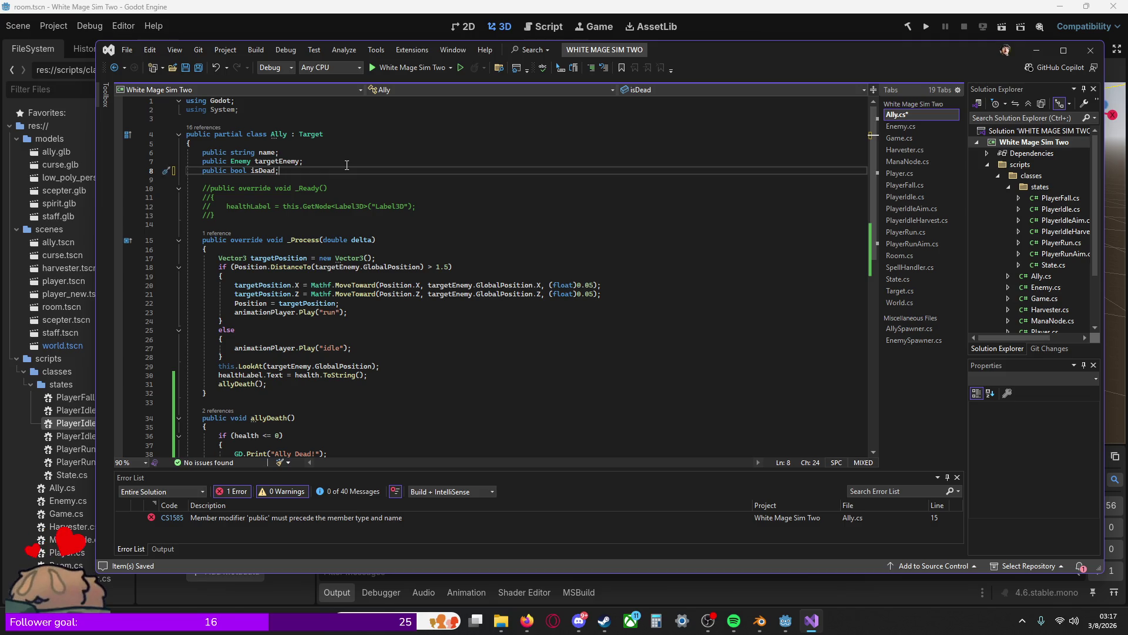
type(" = false;")
Step: Extend allyDeath's health check to 'health <= 0 && !isDead'
scroll(282, 154, "down", 3)
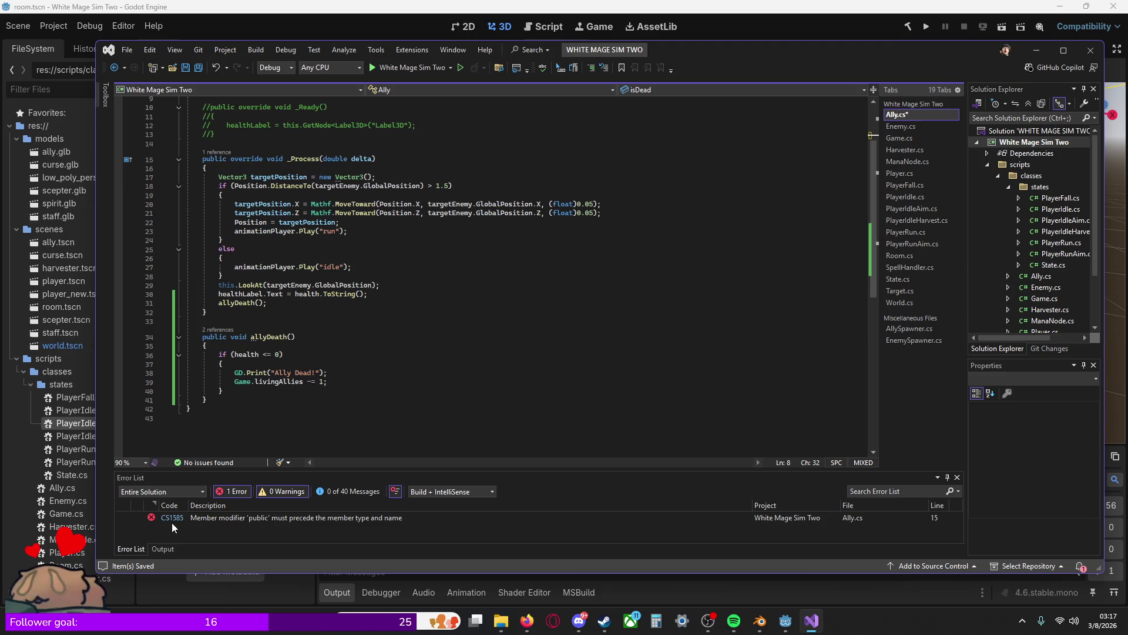
left_click(236, 372)
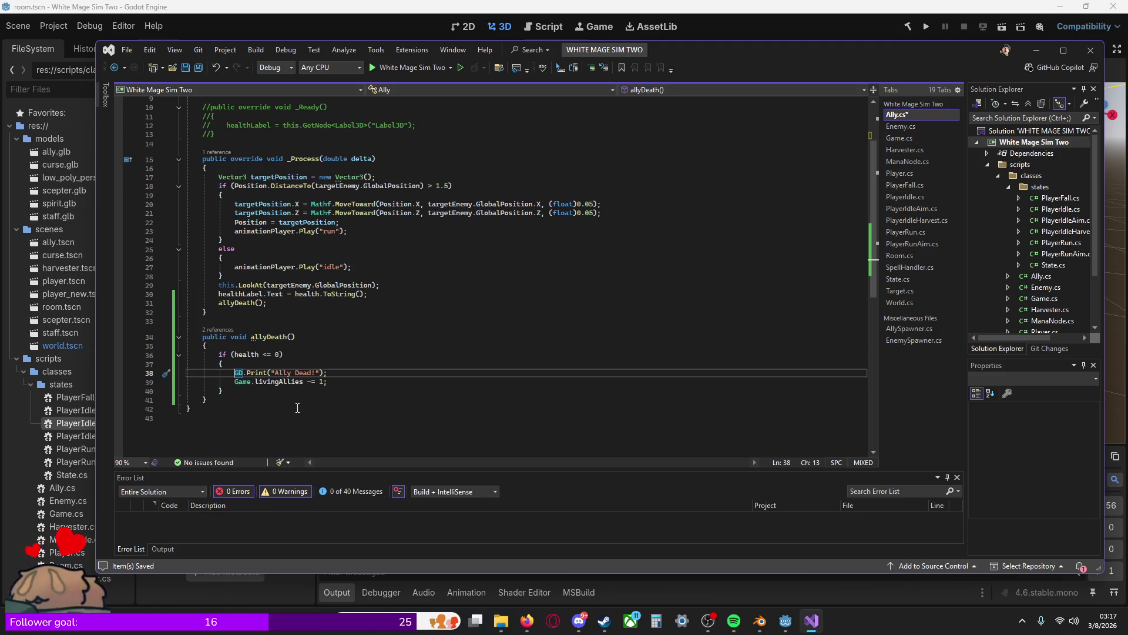
left_click(280, 355)
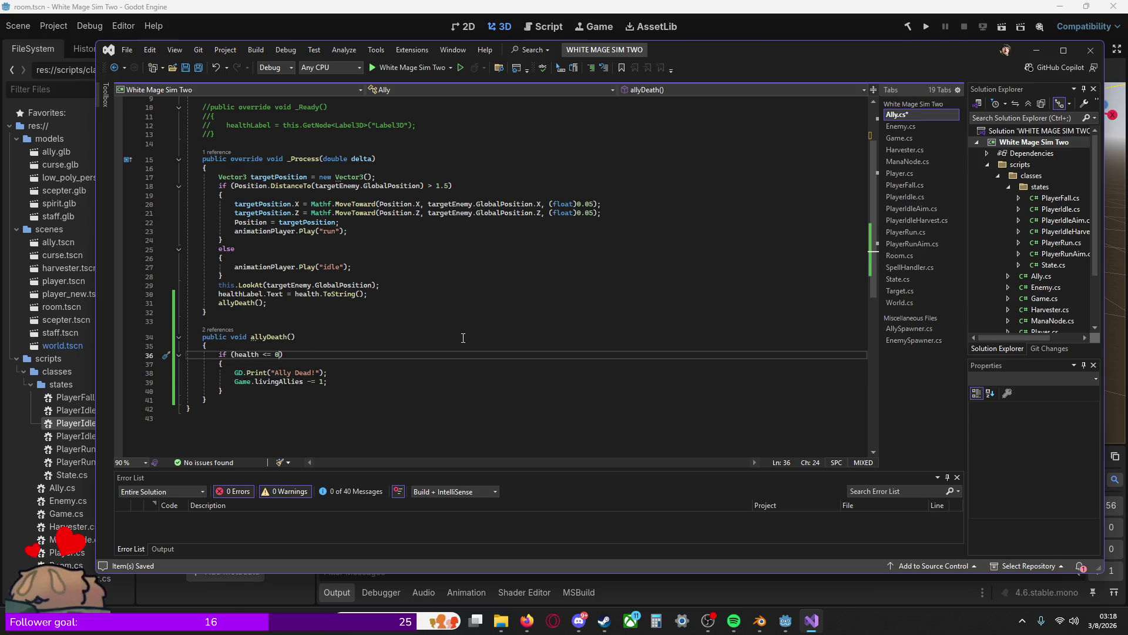
type("&& ")
type("isDead")
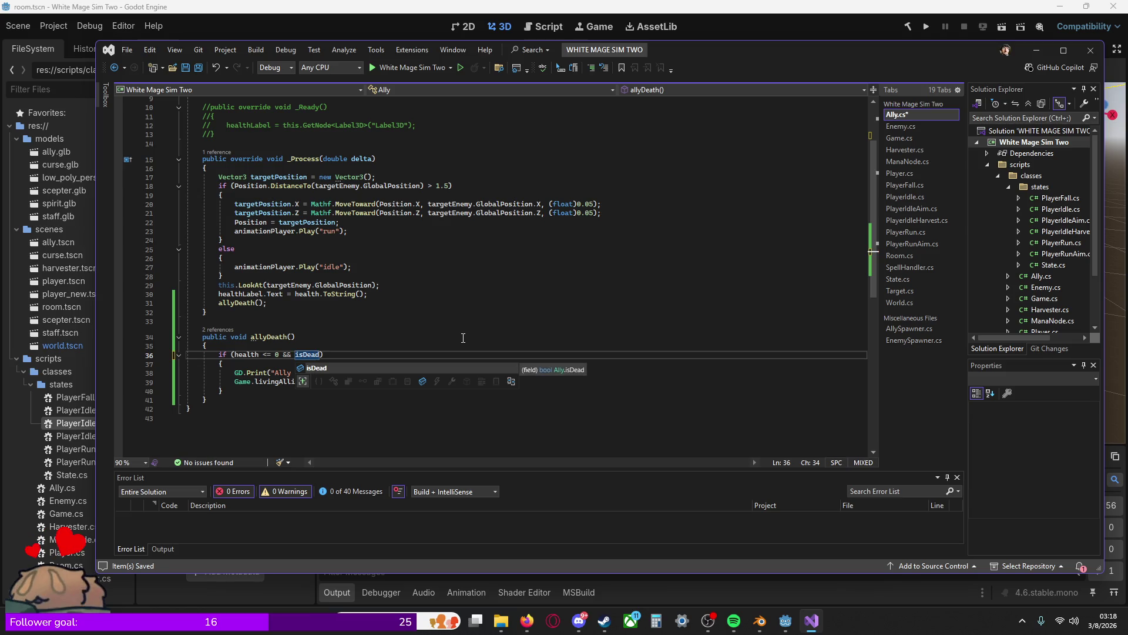
key("Left")
key("Left")
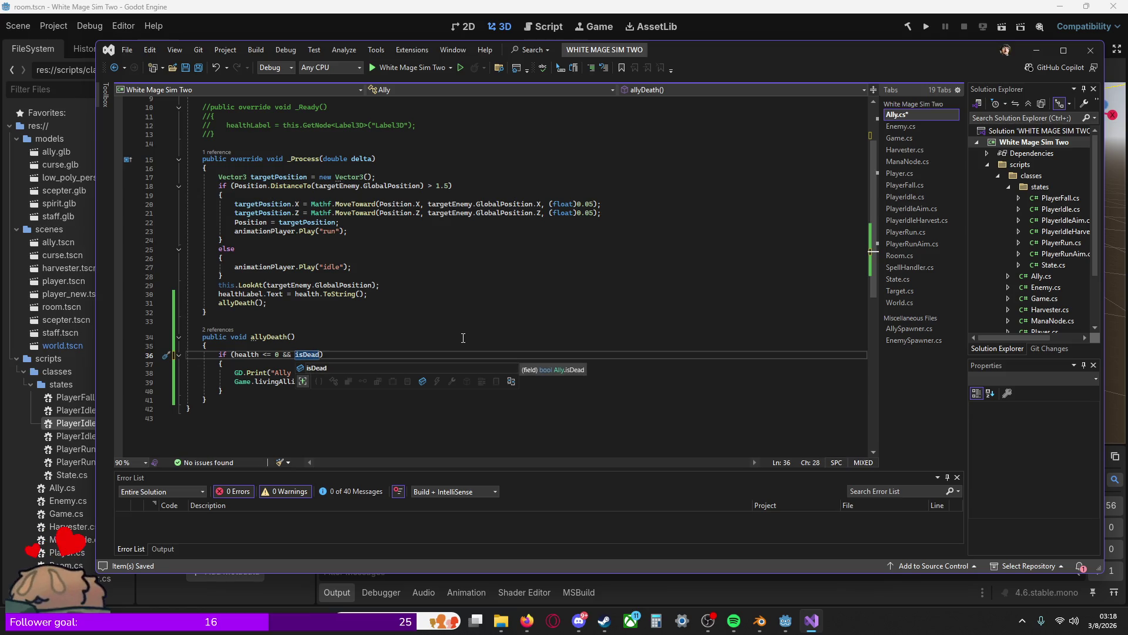
type("!")
Step: Insert 'isDead = true;' above the GD.Print call inside allyDeath
key("Down")
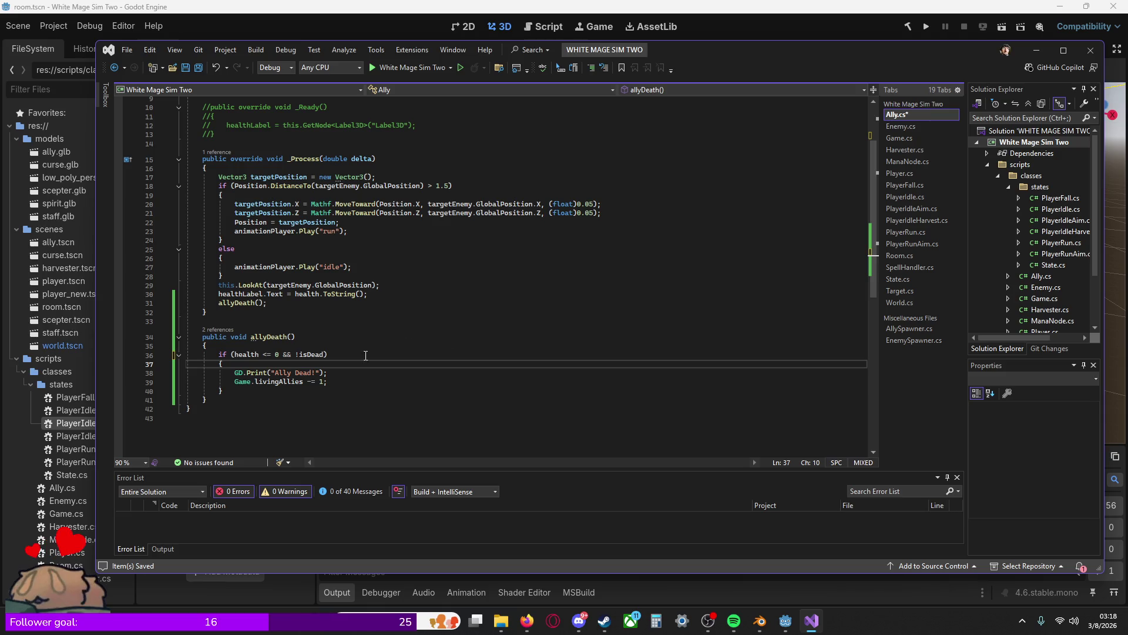
left_click(235, 374)
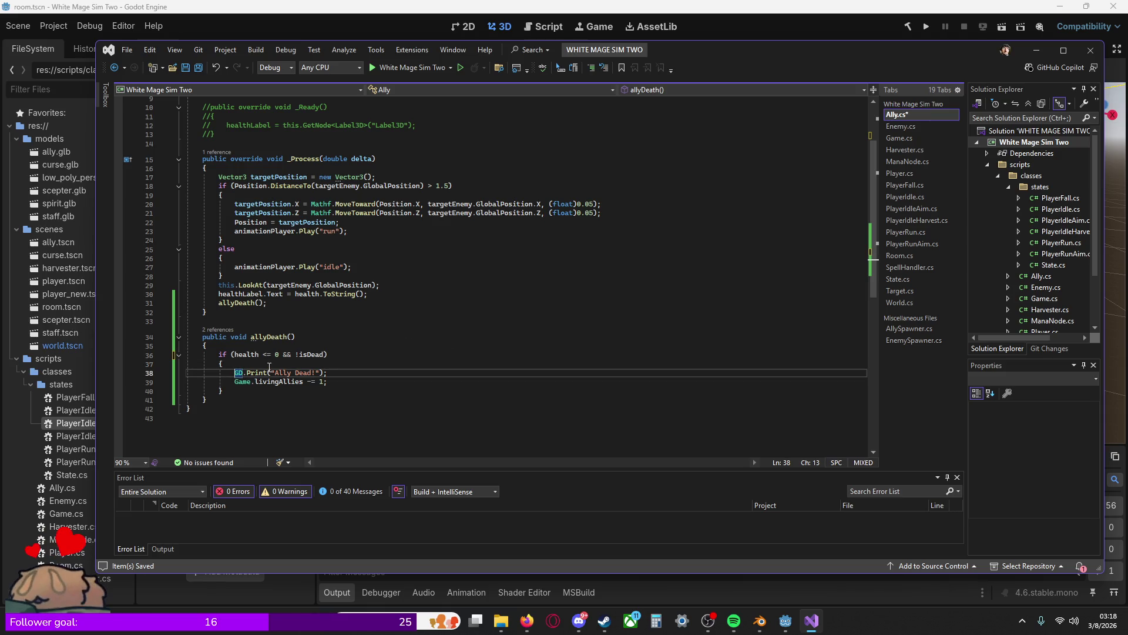
key("Return")
key("Up")
type("is")
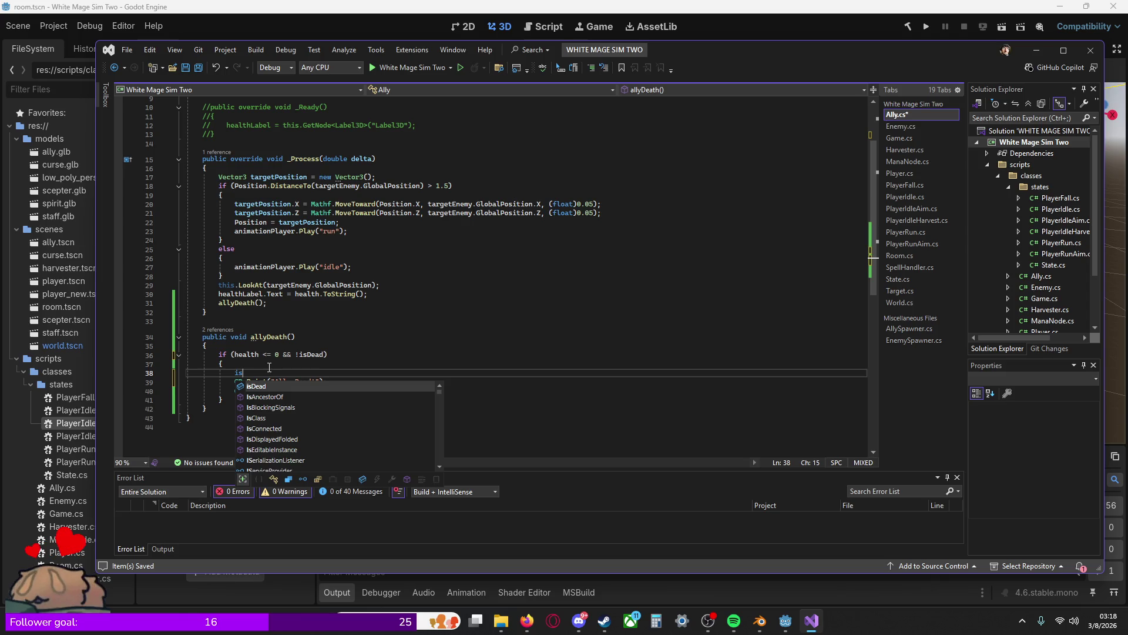
type("Dead = true;")
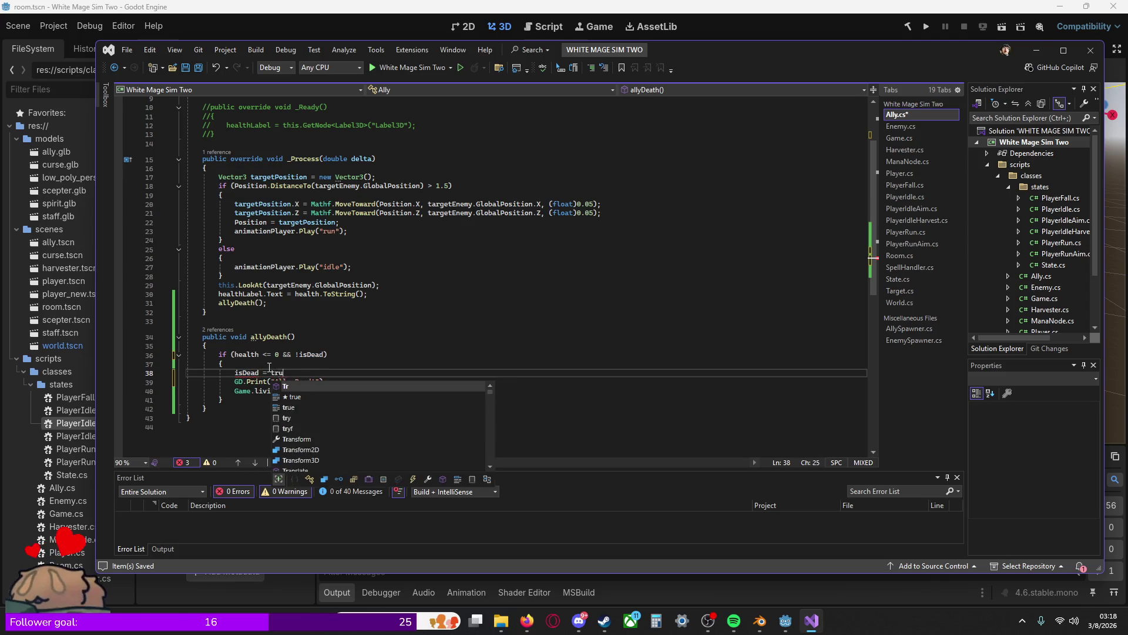
left_click(348, 355)
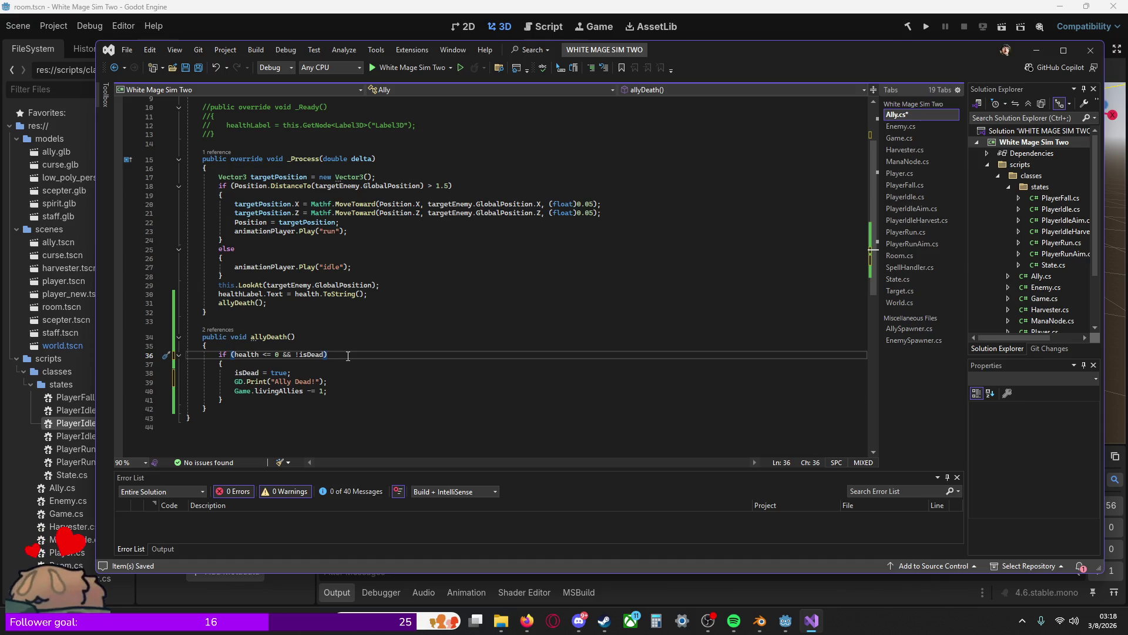
mouse_move(223, 259)
left_mouse_down()
mouse_move(194, 257)
mouse_move(219, 248)
left_mouse_up()
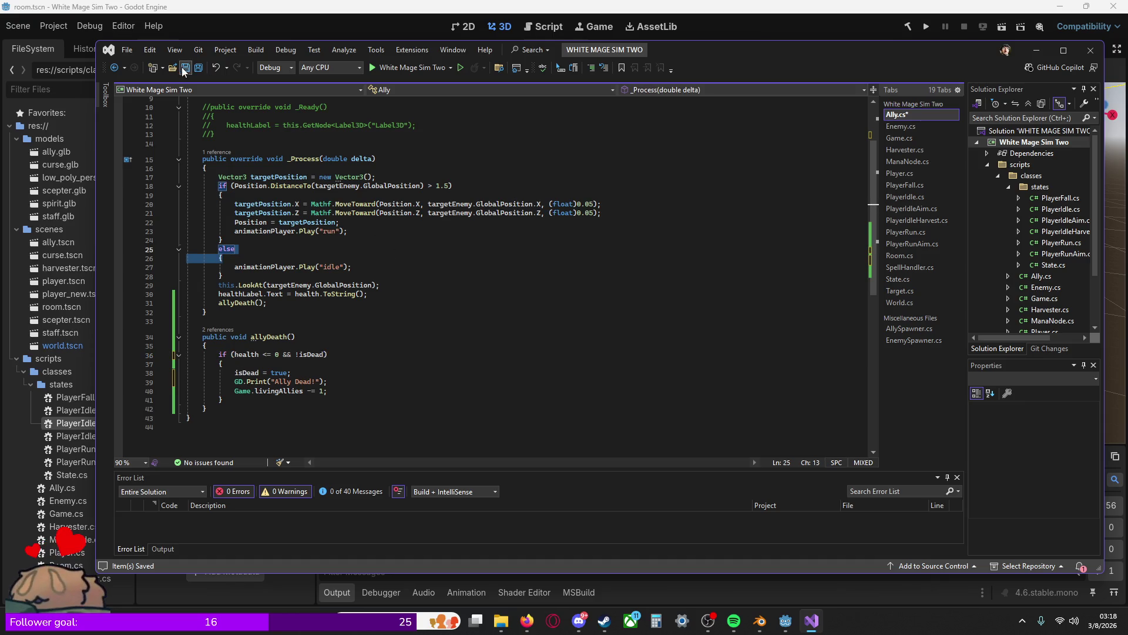
Step: Run the room scene again to test the isDead fix, moving the player with W
left_click(800, 33)
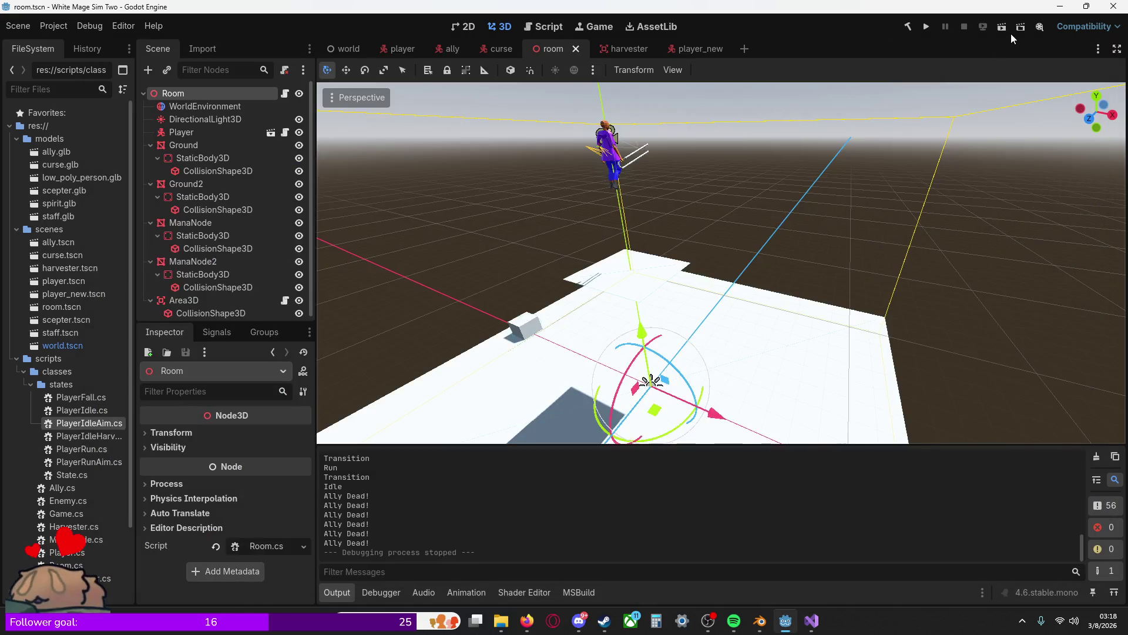
left_click(1000, 34)
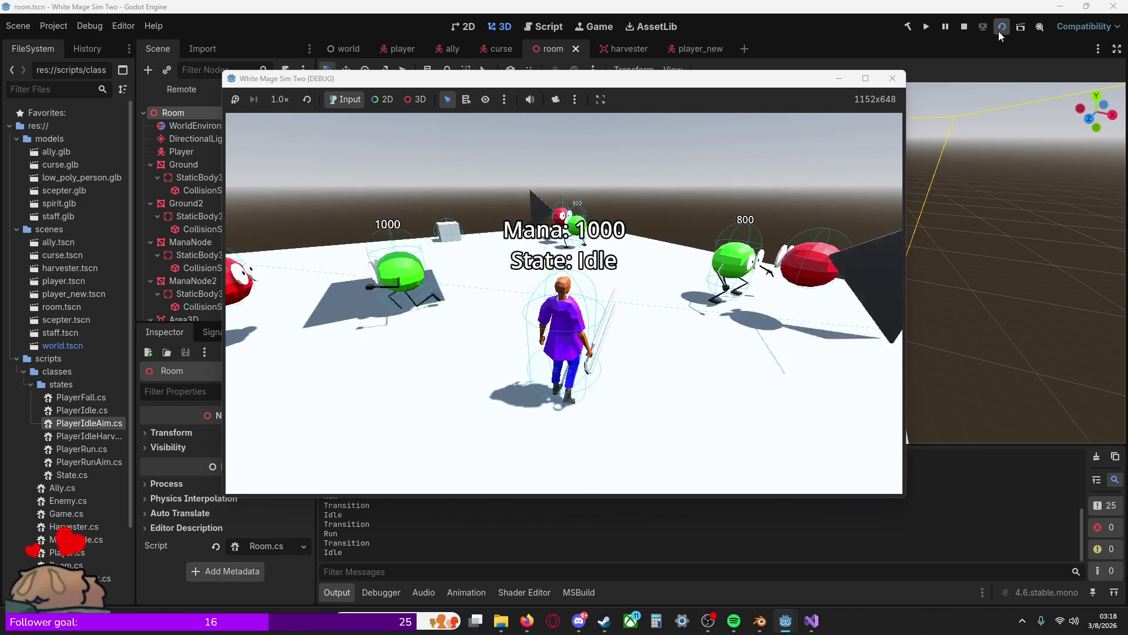
key("w")
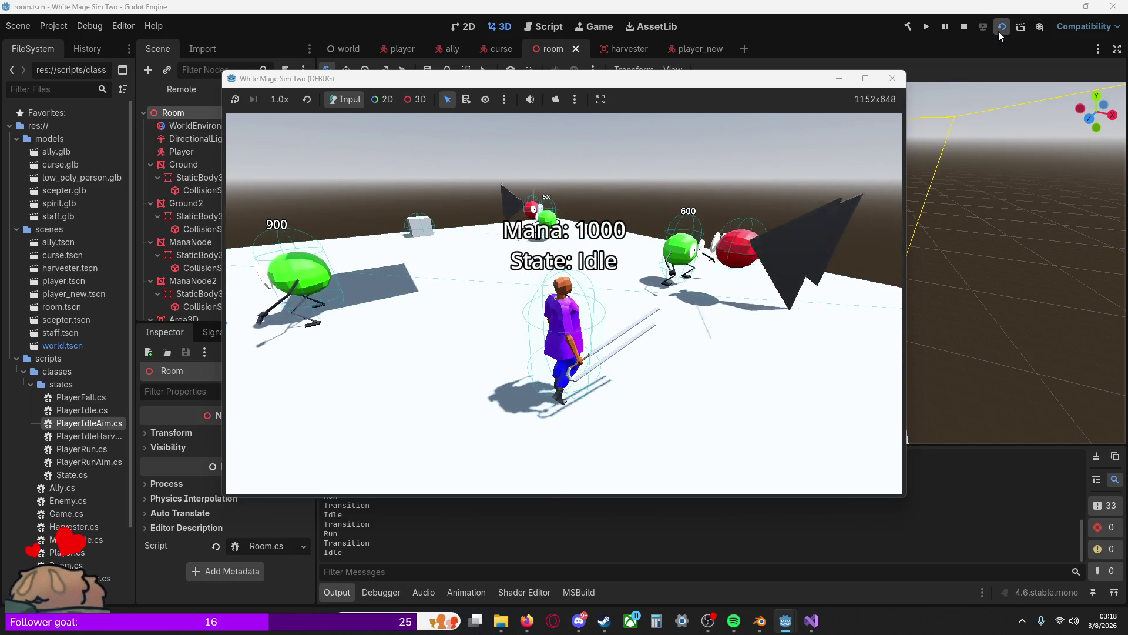